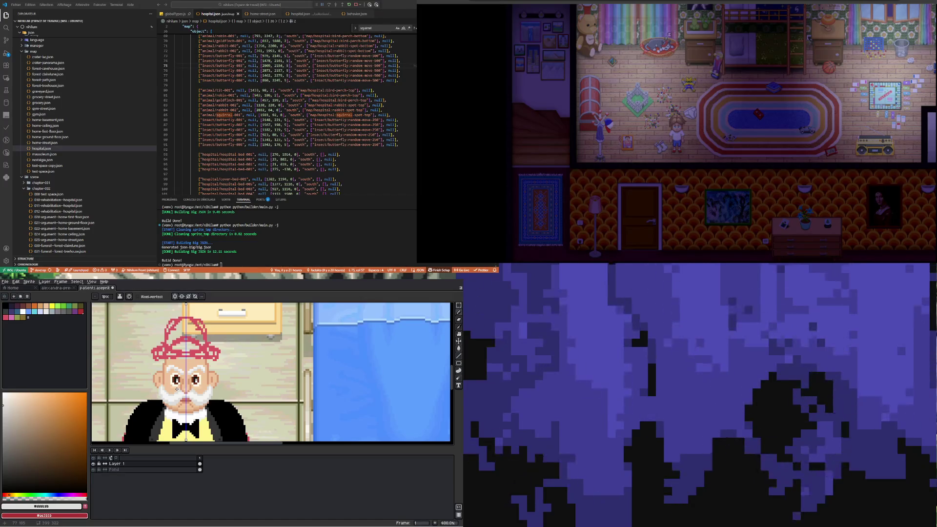
- Sample the vest's yellow with the Eyedropper and shift it toward a paler orange
scroll(177, 389, down, 3)
scroll(173, 392, up, 3)
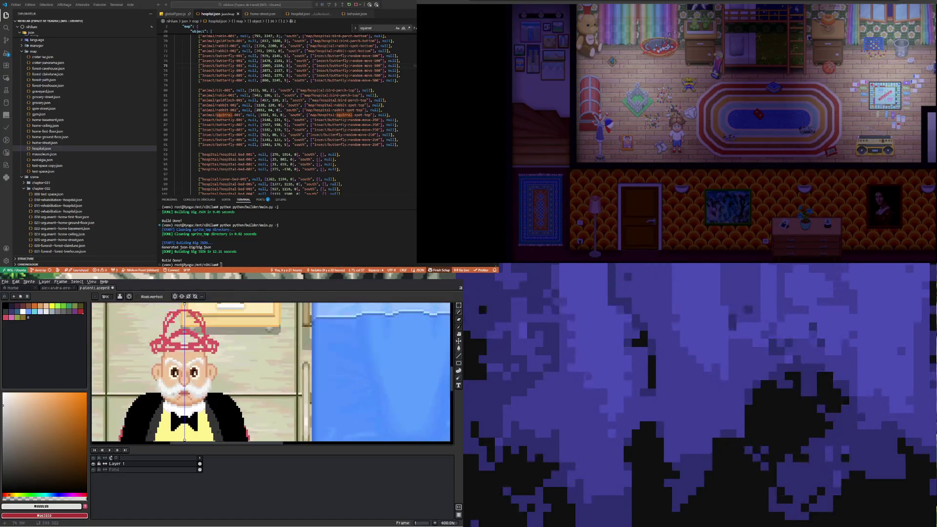
key(i)
click(168, 428)
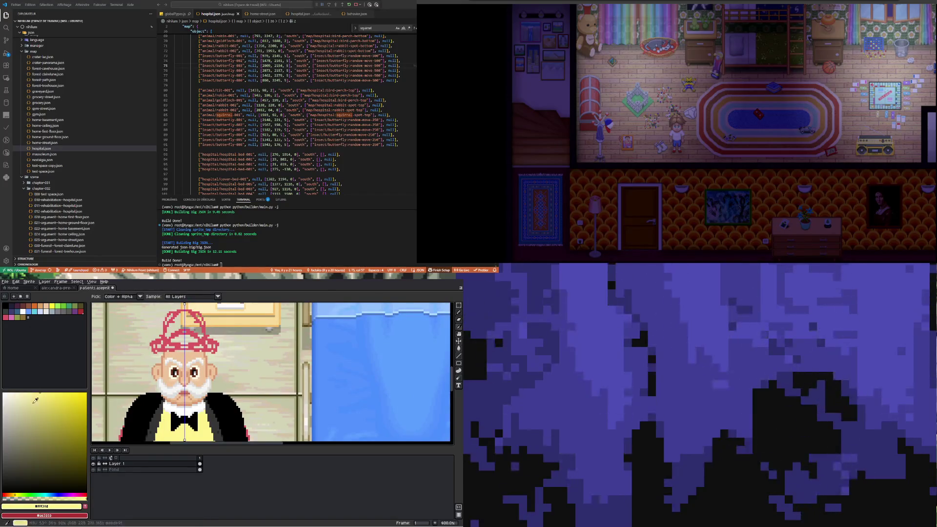
drag(15, 494, 12, 494)
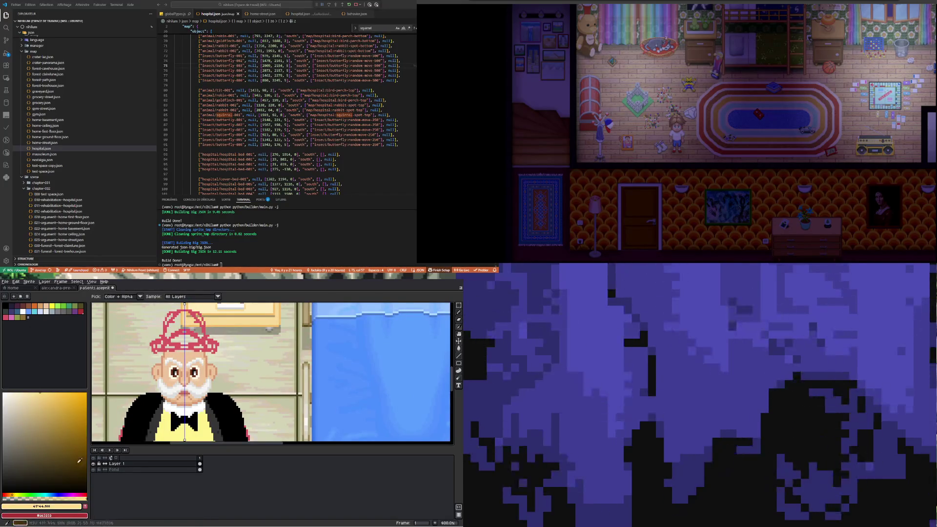
click(459, 348)
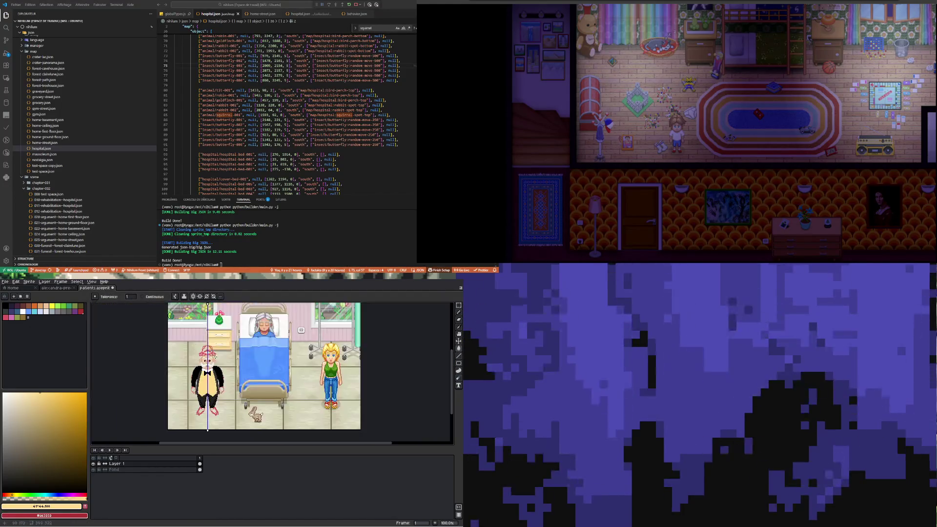
- Fill the old man's vest areas with the paler orange-yellow, zooming in to check
scroll(217, 391, down, 2)
scroll(213, 356, up, 1)
scroll(212, 356, up, 2)
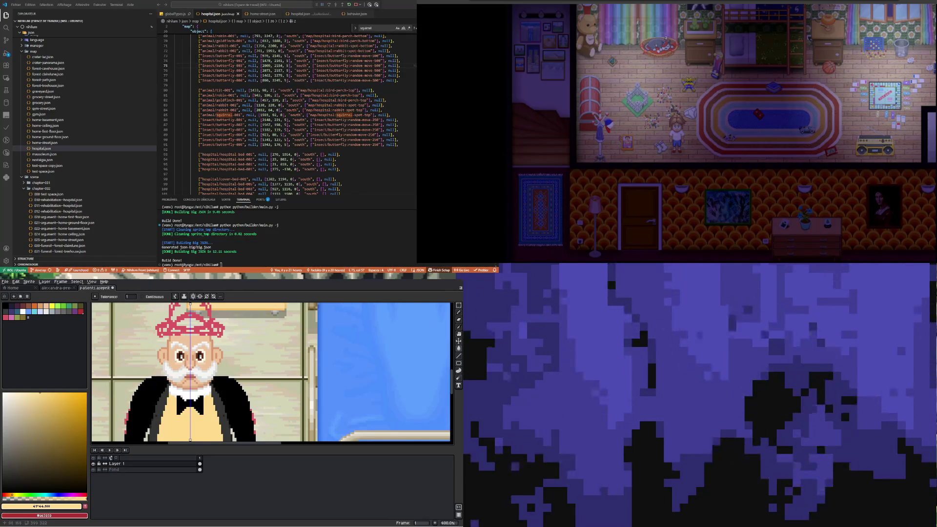
scroll(200, 327, up, 1)
scroll(188, 363, down, 3)
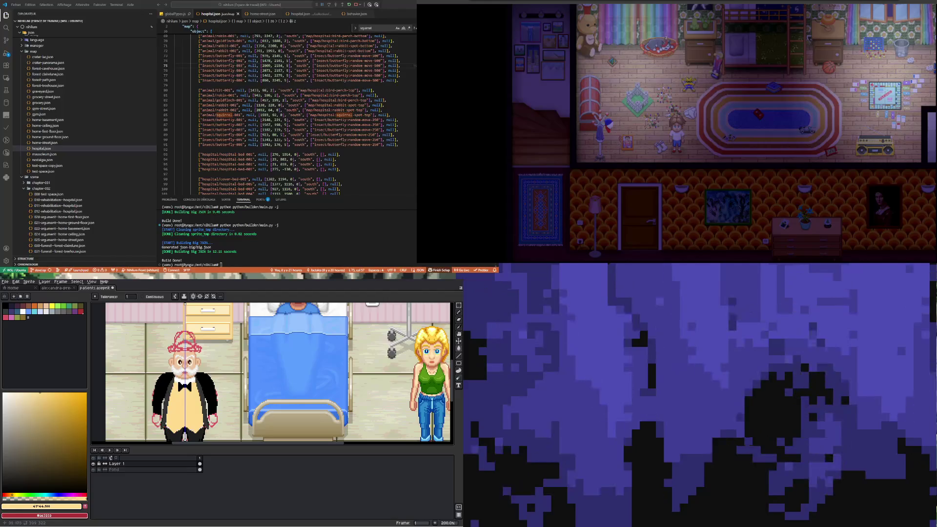
scroll(192, 352, up, 1)
scroll(192, 351, up, 1)
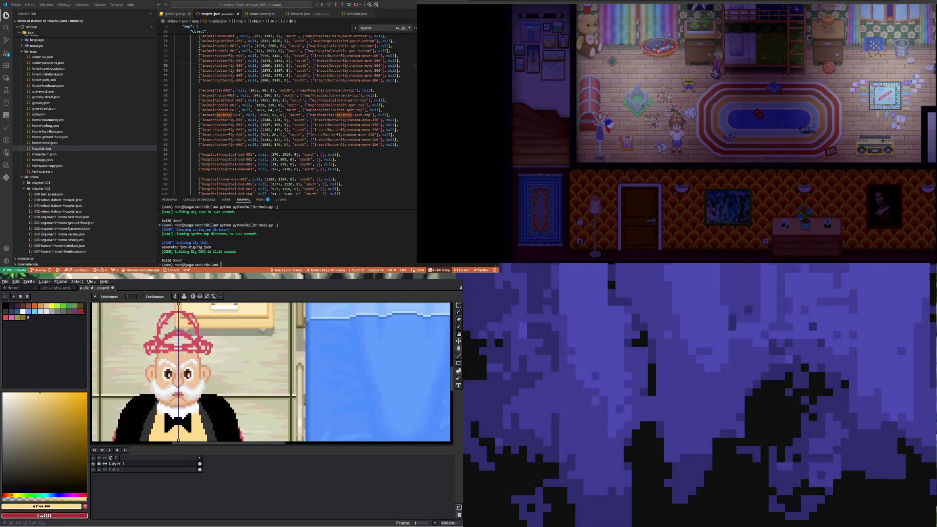
- Marquee-select the red hat on the old man's head and delete it
click(459, 305)
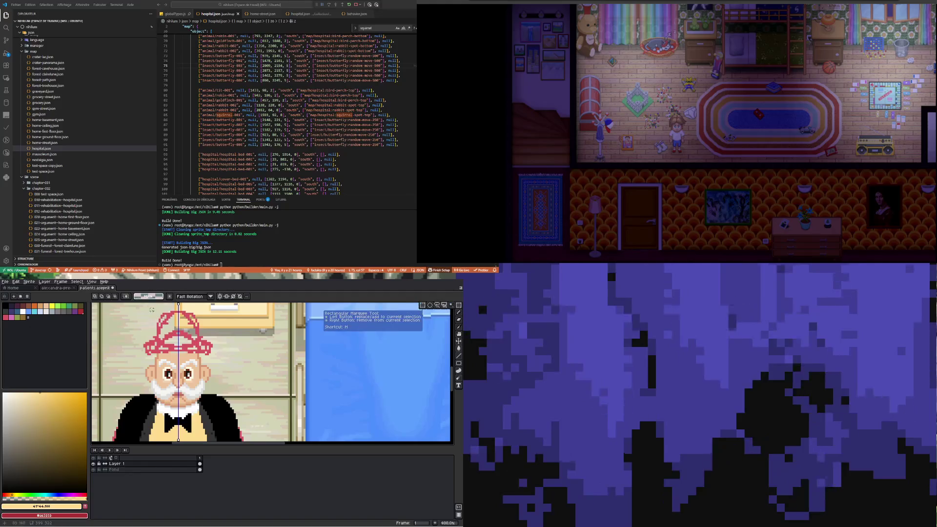
drag(138, 310, 219, 336)
key(Delete)
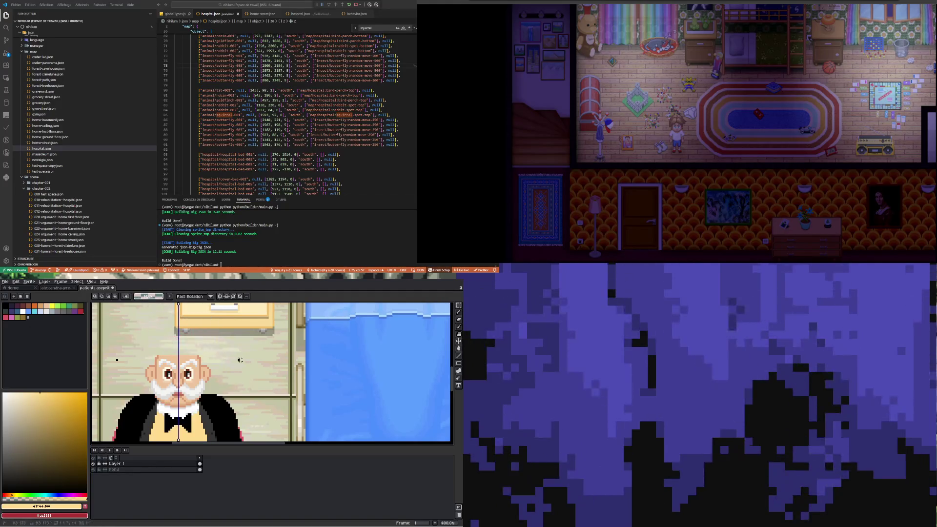
scroll(179, 346, up, 1)
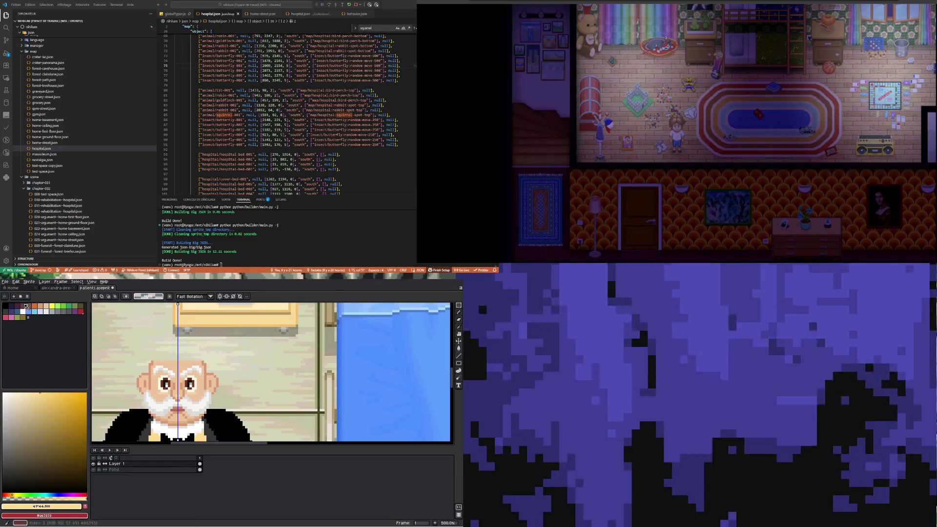
- Pick the dark red swatch and draw a mirrored dark eyebrow with the Pencil
alt+click(200, 362)
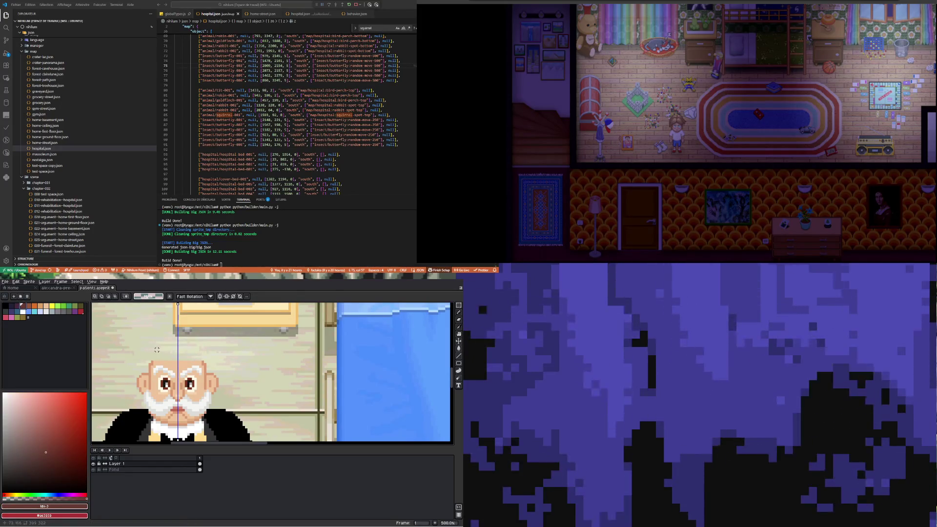
key(b)
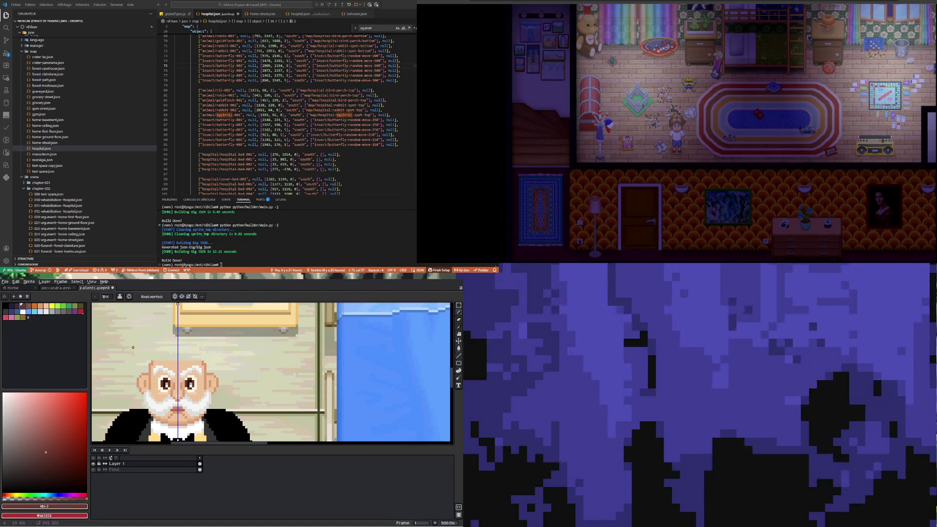
drag(144, 353, 166, 363)
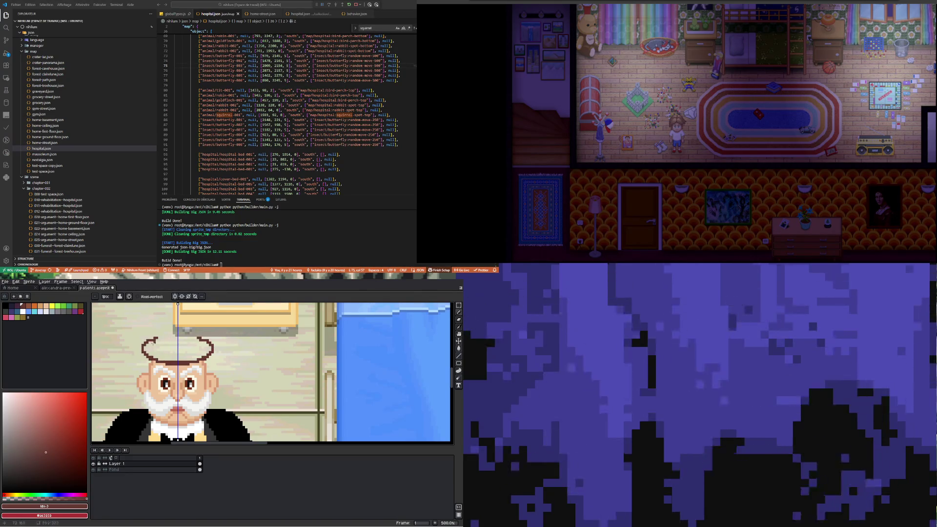
- Close the gap at the top of the fedora outline
drag(172, 319, 181, 321)
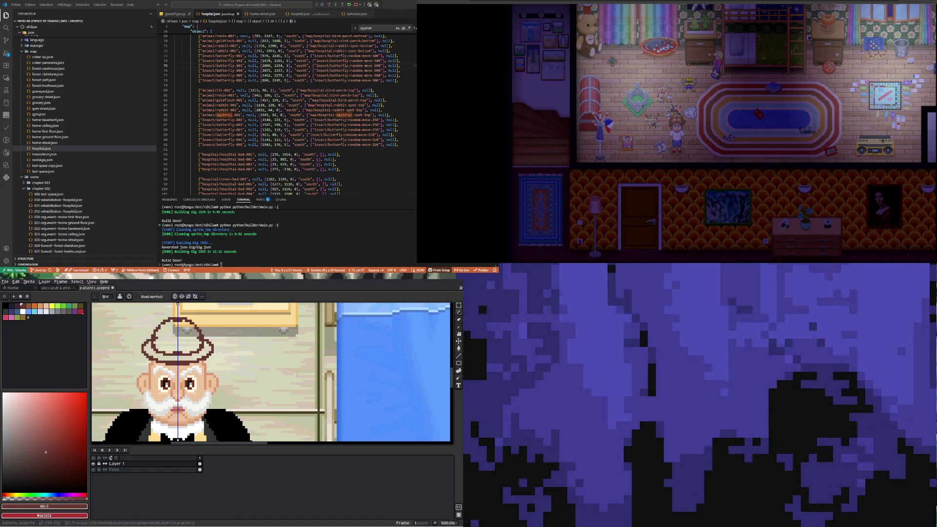
scroll(170, 391, up, 1)
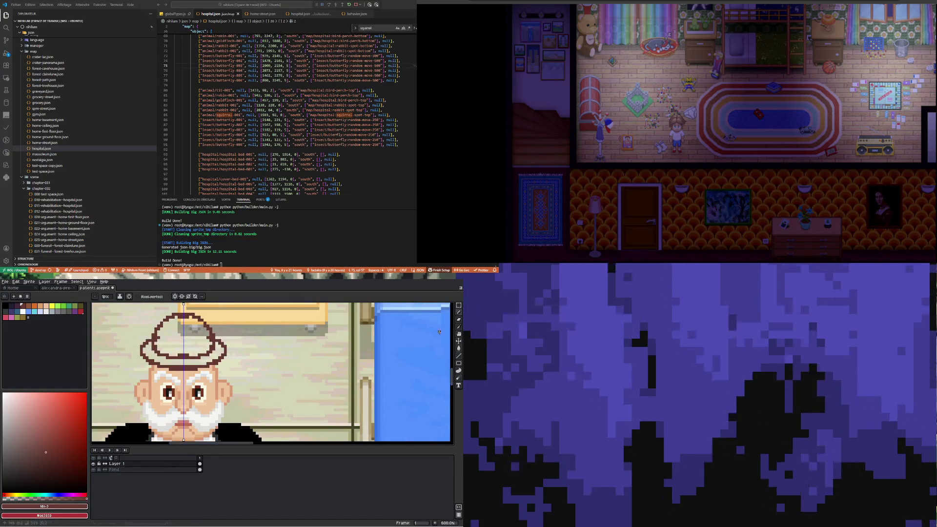
click(459, 305)
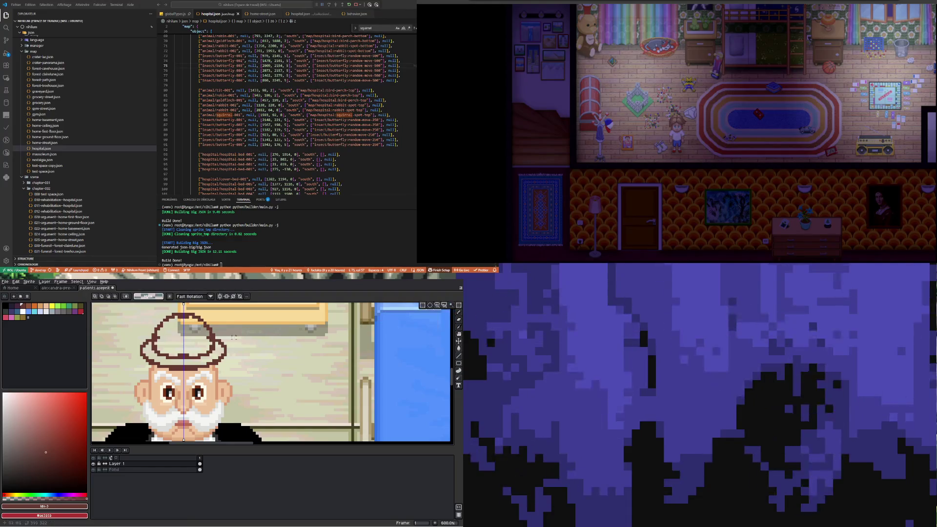
- Select the fedora, lower its brim one pixel, and move it onto a new layer
mouse_move(129, 311)
mouse_down()
mouse_move(239, 356)
mouse_move(239, 371)
mouse_move(235, 357)
mouse_up()
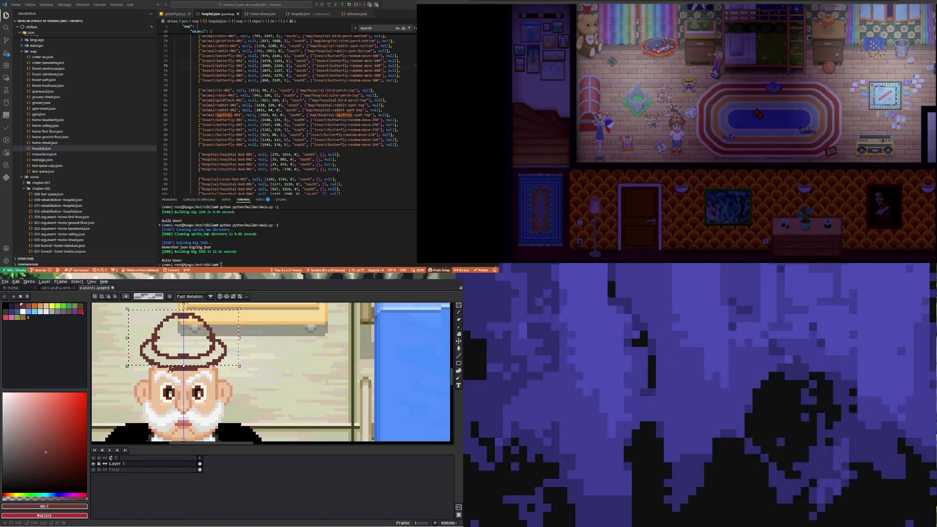
scroll(172, 349, up, 3)
drag(171, 370, 177, 376)
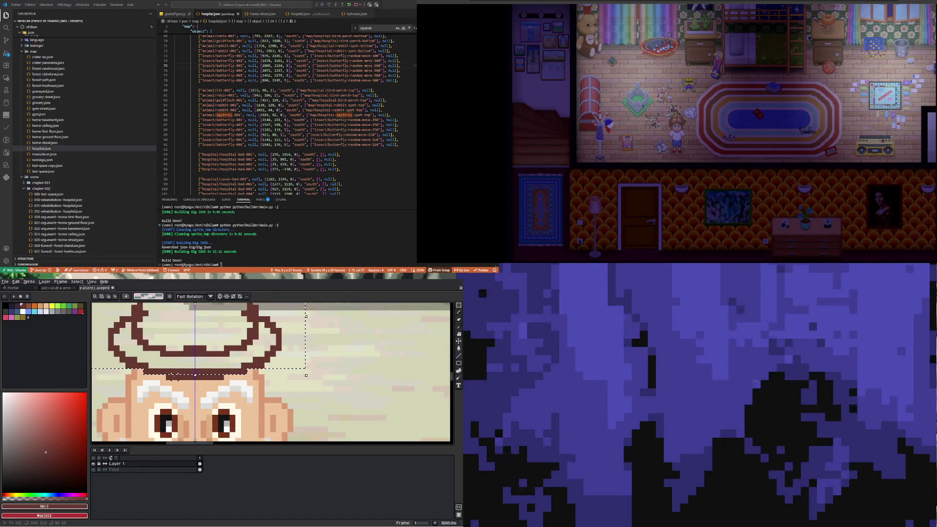
key(Delete)
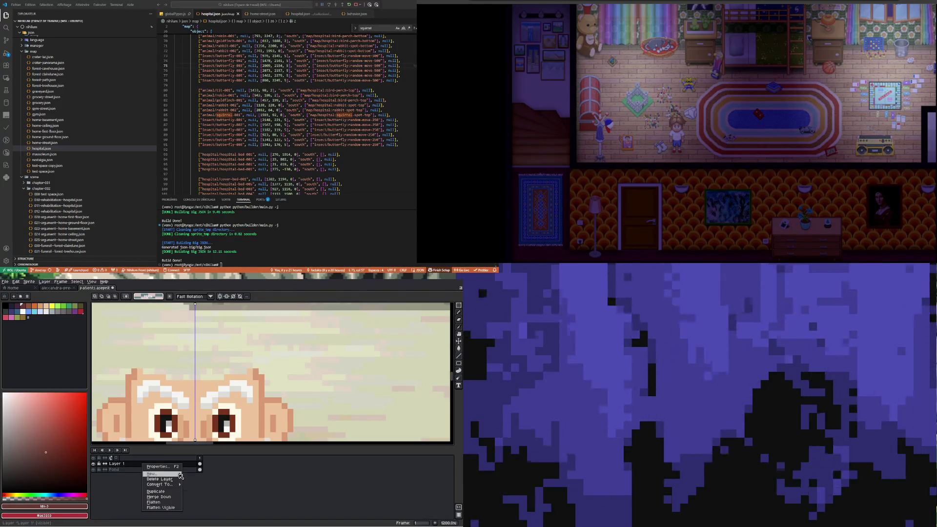
click(194, 474)
key(ctrl+v)
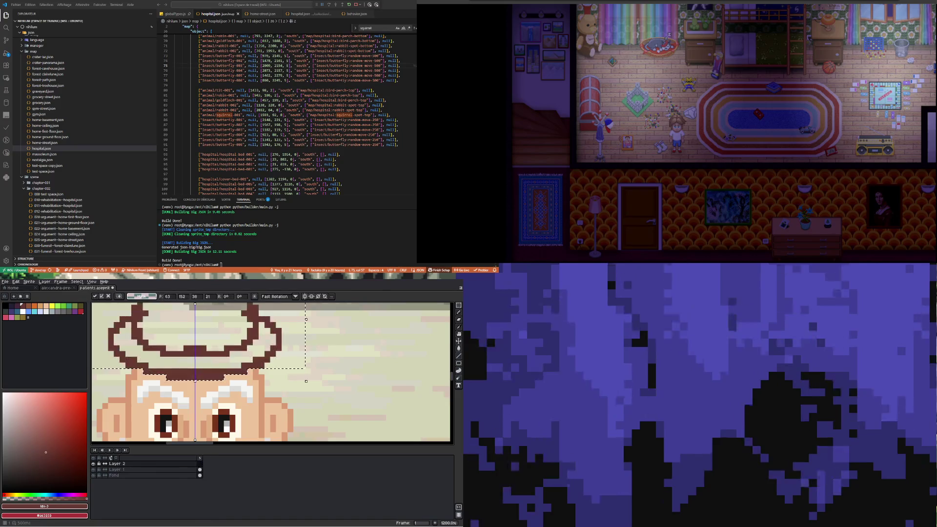
- Rename Layer 1 to Corps and Layer 2 to Chapeau
scroll(217, 370, down, 4)
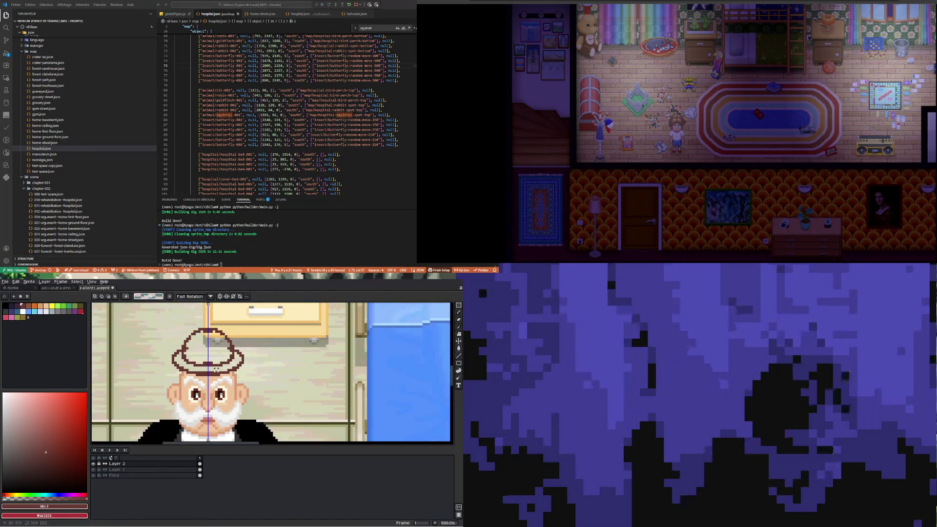
double_click(120, 470)
text(Corp)
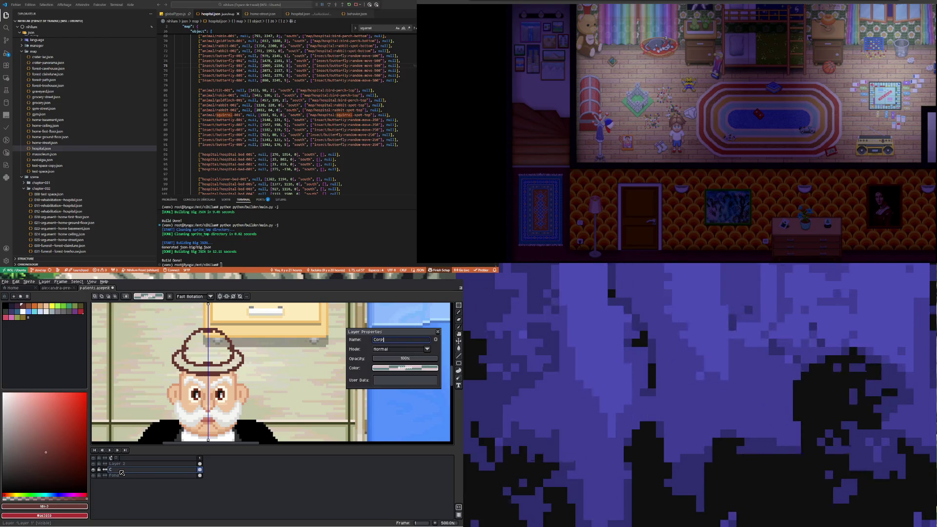
text(s)
key(Return)
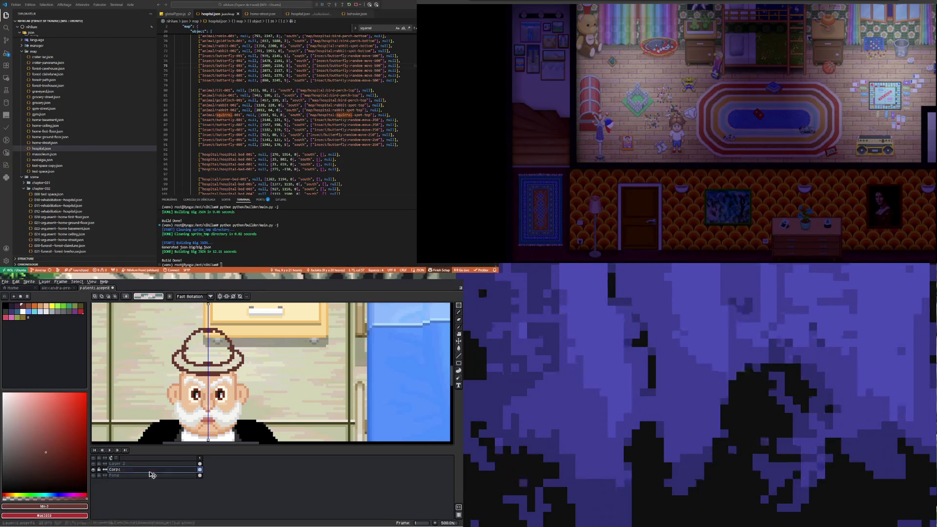
double_click(130, 465)
text(Chapeau)
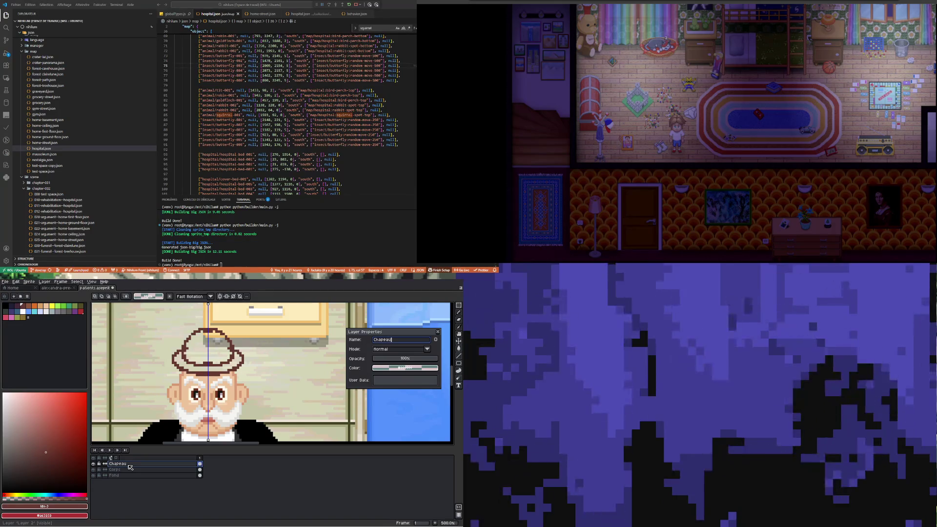
key(Return)
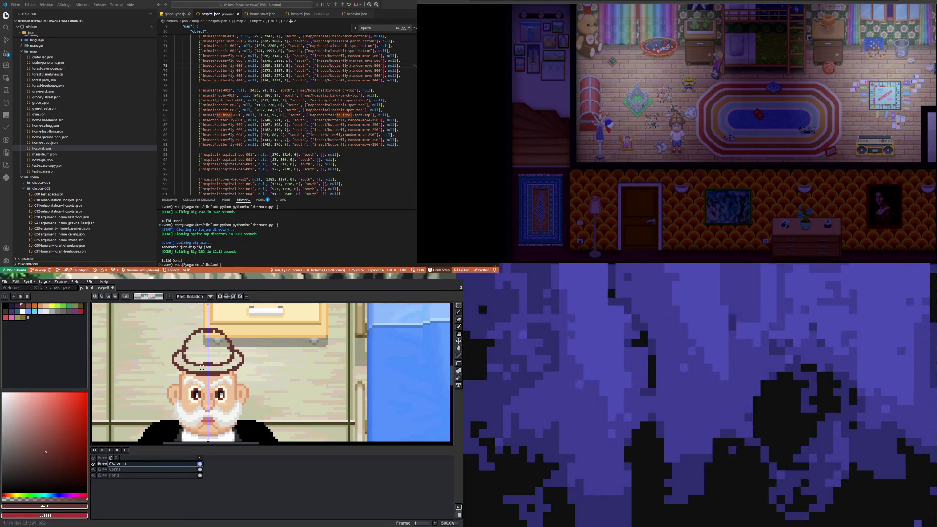
mouse_move(163, 326)
mouse_down()
mouse_move(252, 379)
mouse_move(233, 375)
mouse_up()
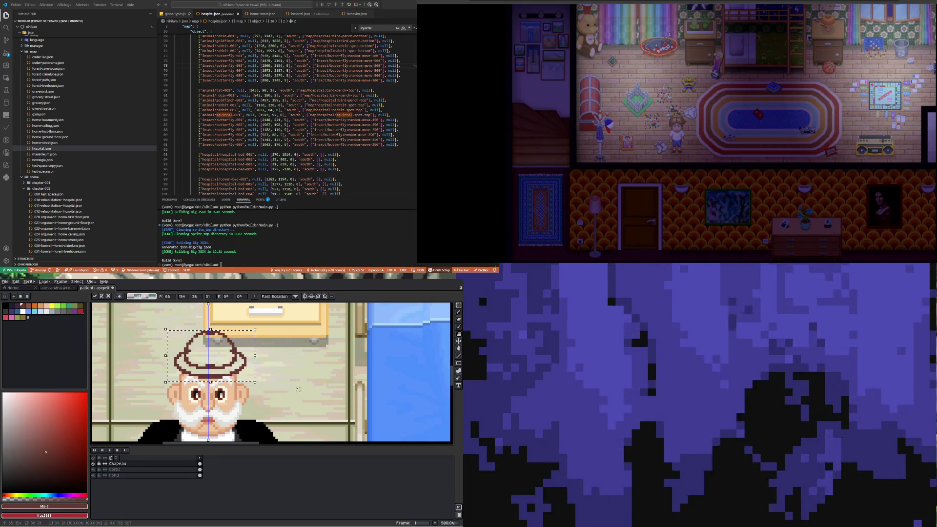
- Nudge the selected fedora one pixel left and commit it in place
key(Left)
click(281, 389)
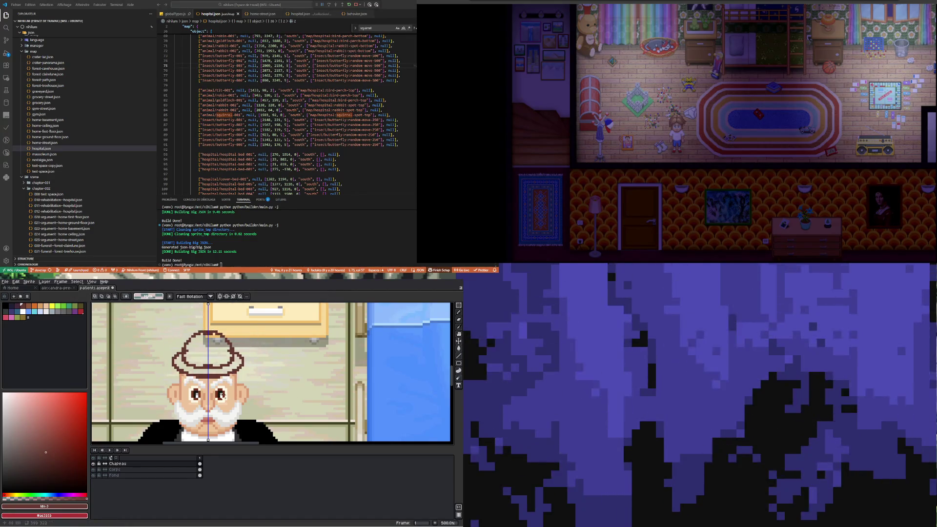
scroll(221, 382, down, 2)
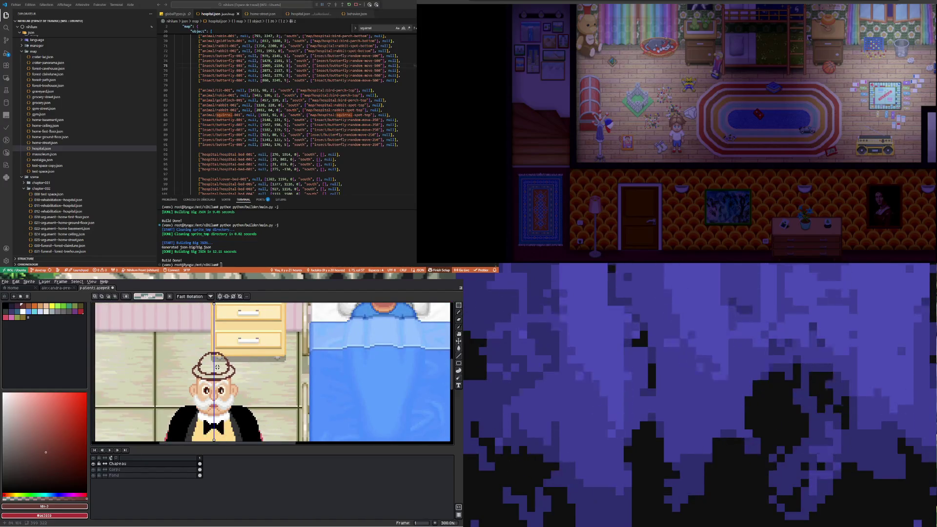
scroll(218, 367, up, 1)
scroll(209, 378, up, 2)
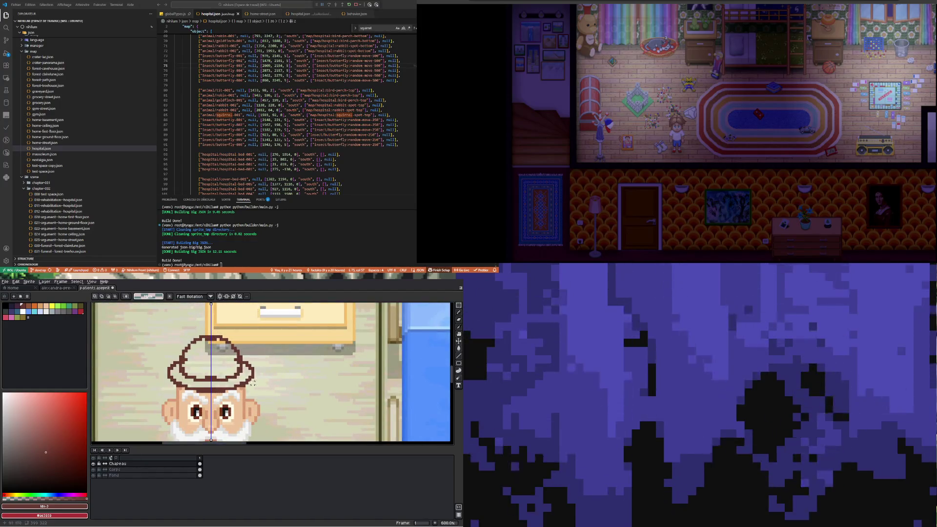
scroll(166, 313, down, 4)
scroll(173, 344, up, 4)
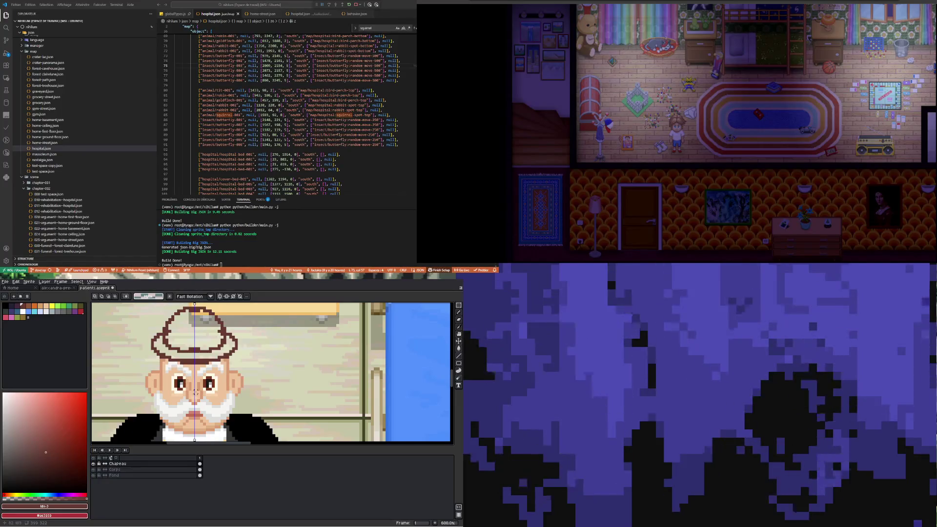
scroll(192, 389, down, 1)
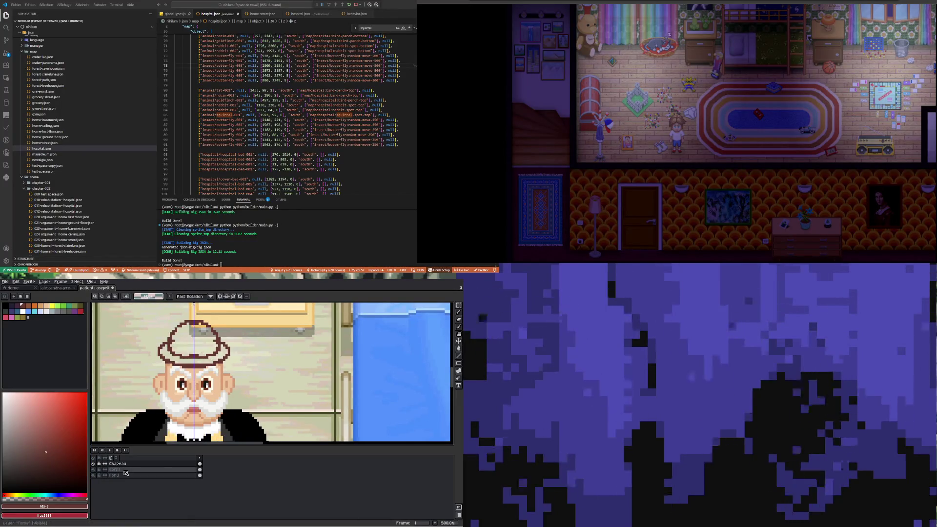
- On the Corps layer, select both eyes and move them down three pixels
click(202, 471)
scroll(181, 387, up, 1)
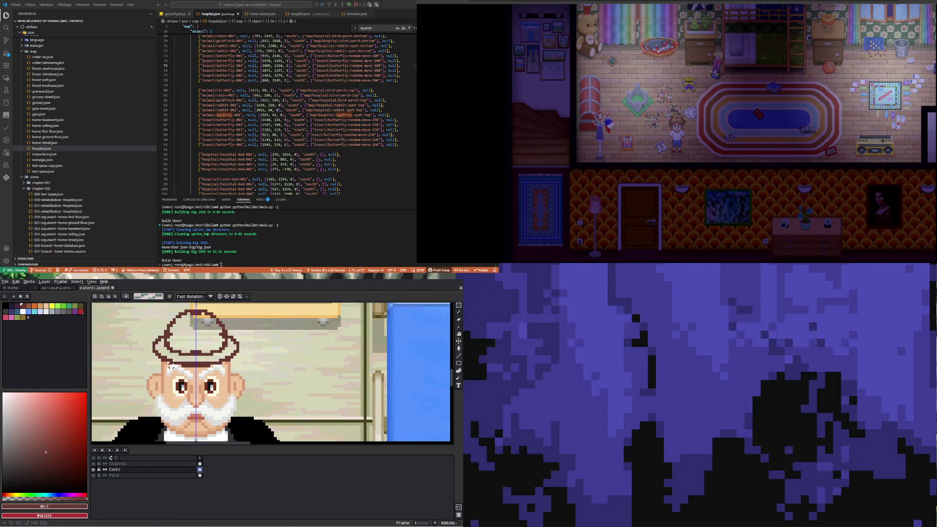
drag(170, 368, 192, 376)
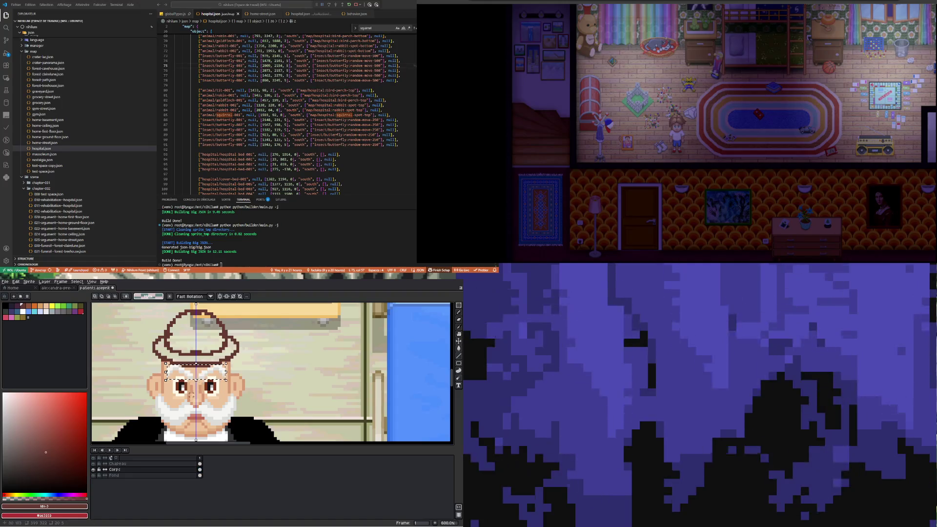
scroll(191, 395, up, 1)
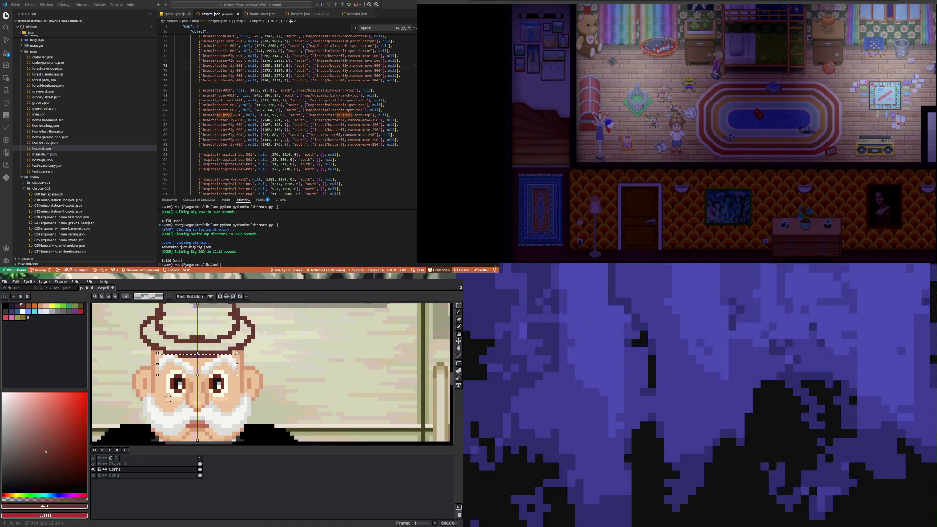
drag(168, 399, 188, 374)
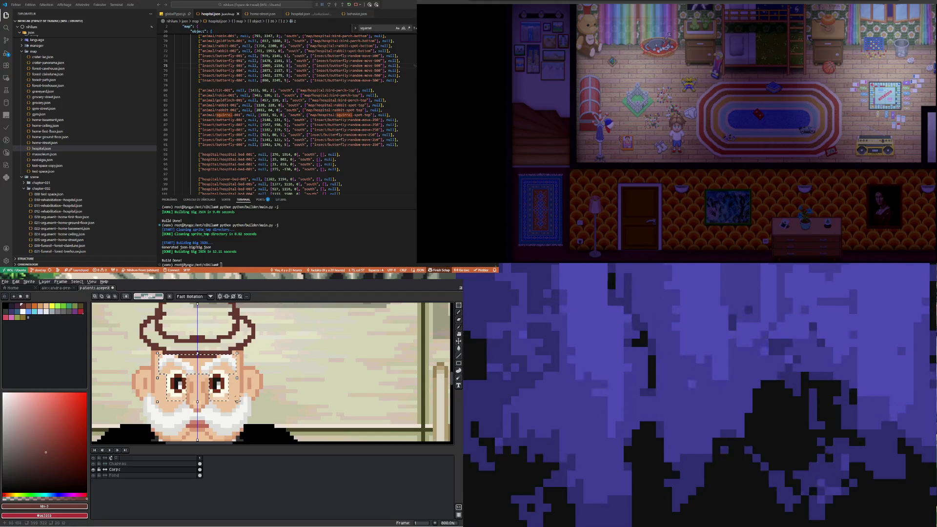
key(Down)
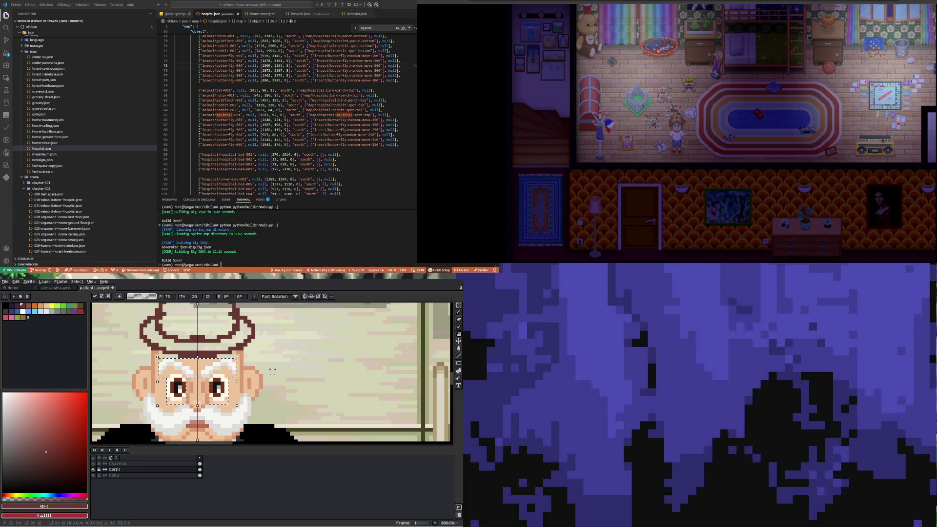
key(Down)
scroll(204, 361, down, 1)
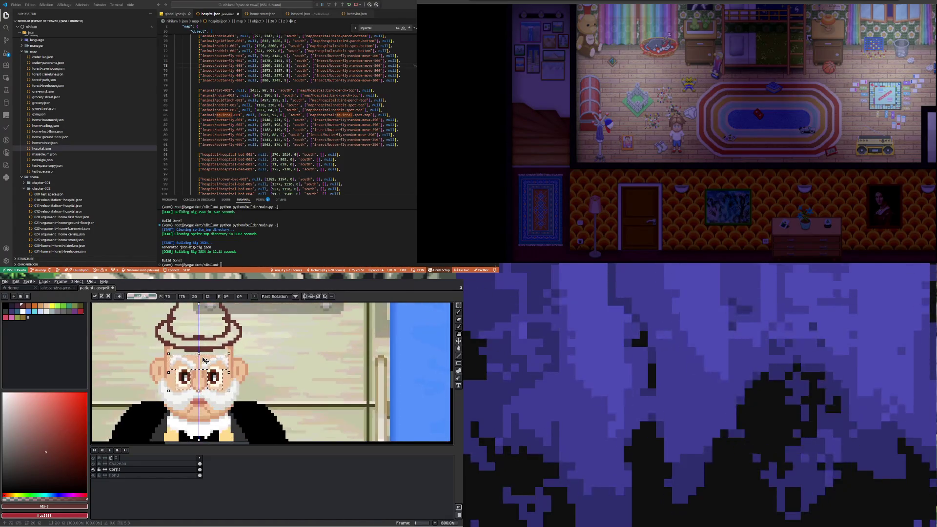
key(Down)
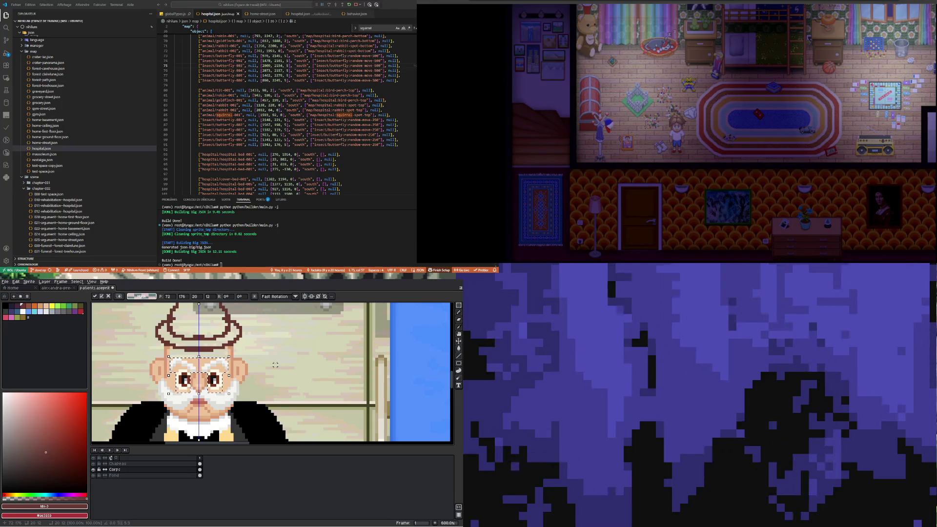
scroll(218, 364, down, 2)
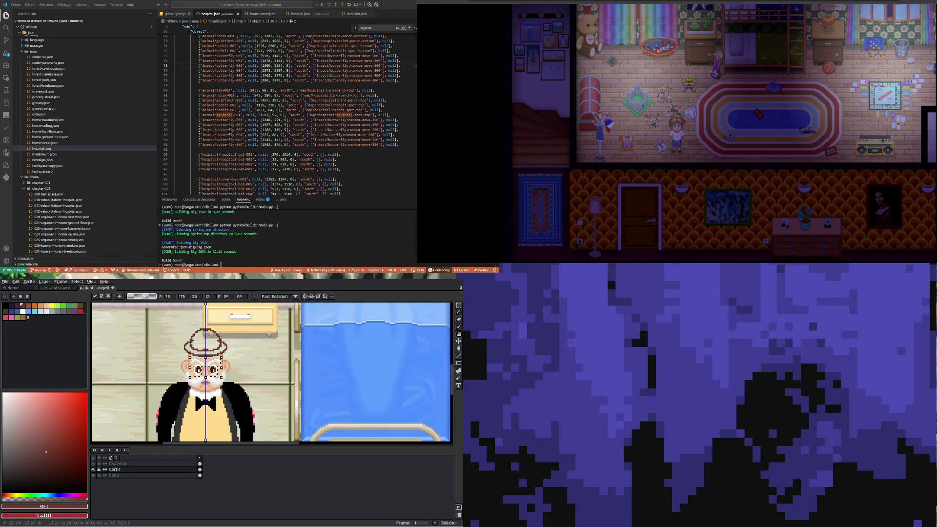
key(Return)
scroll(206, 365, up, 4)
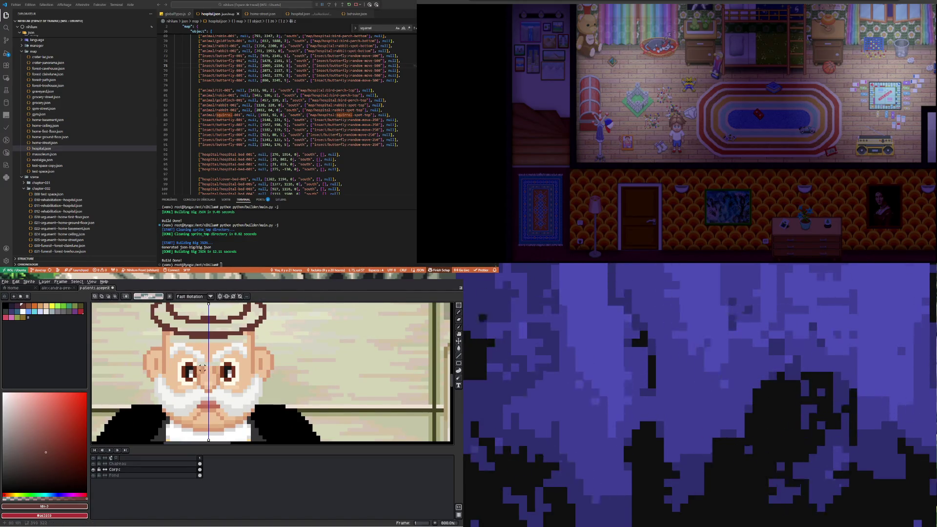
- Undo the accidental change to the patch between the eyes
drag(202, 369, 211, 389)
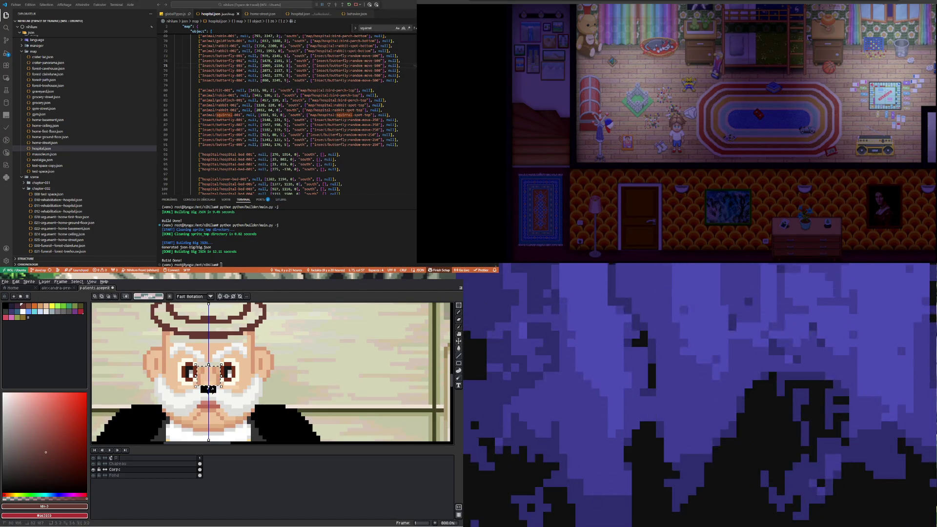
key(ctrl+z)
key(ctrl+z)
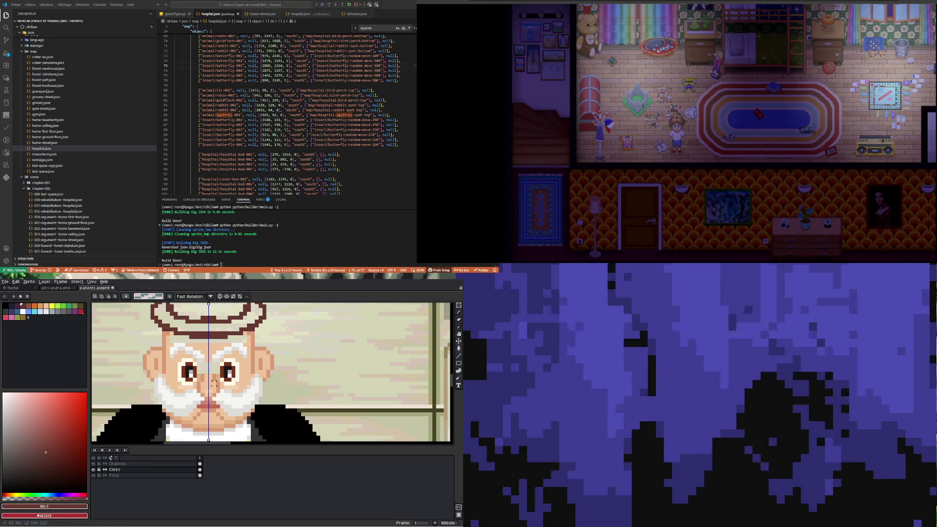
scroll(207, 405, up, 2)
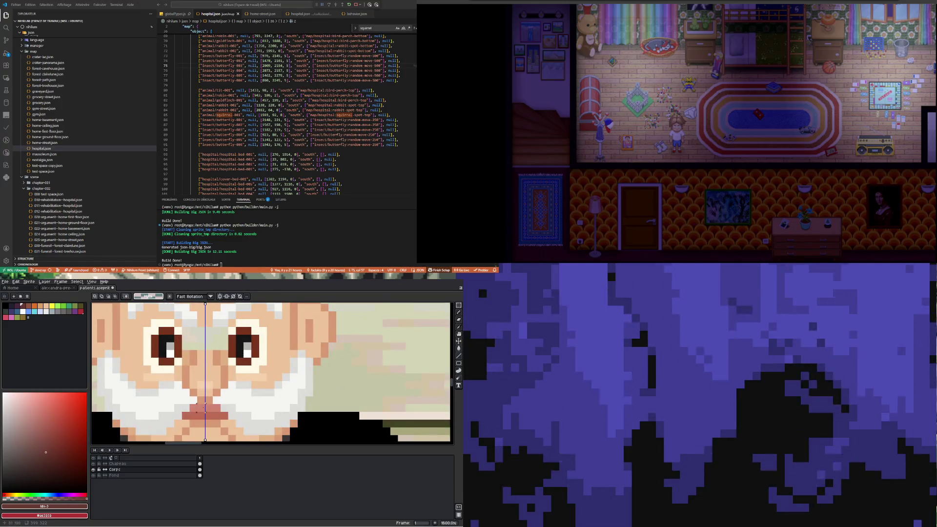
key(v)
key(b)
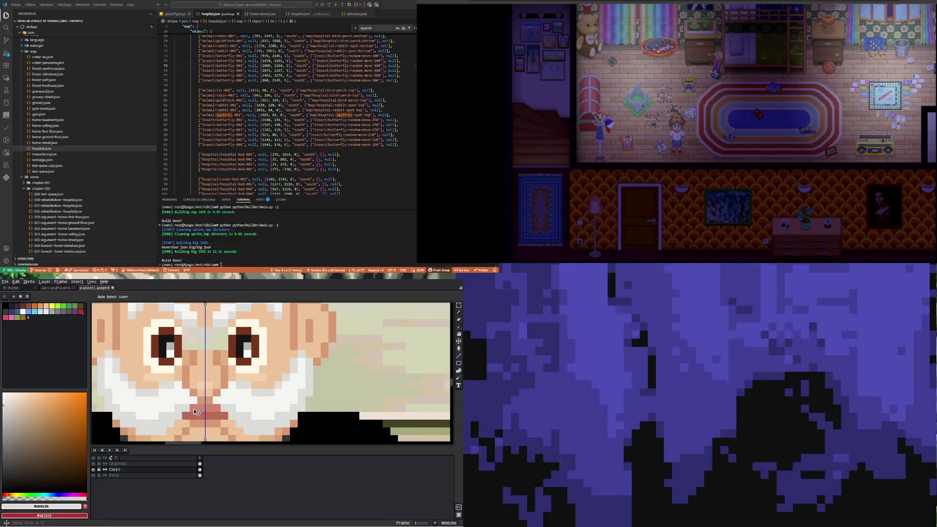
scroll(197, 405, down, 1)
scroll(196, 404, down, 3)
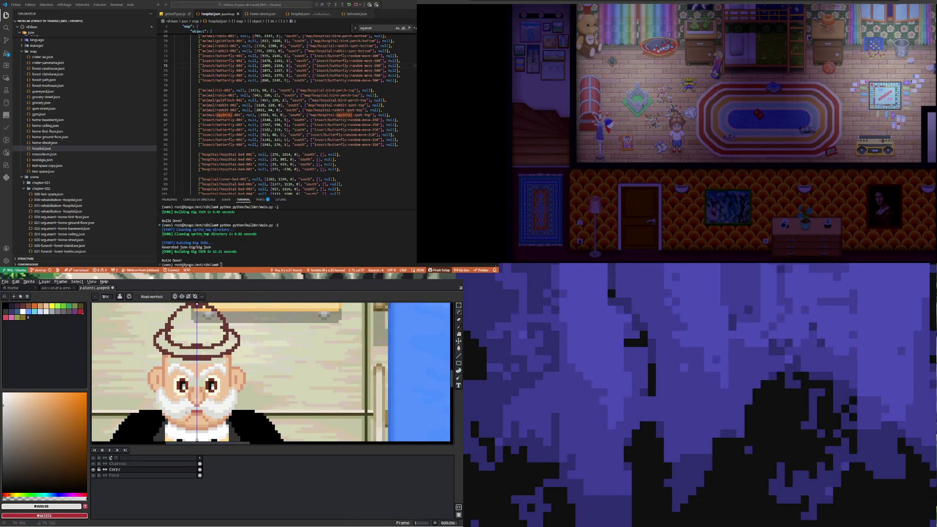
scroll(180, 406, up, 1)
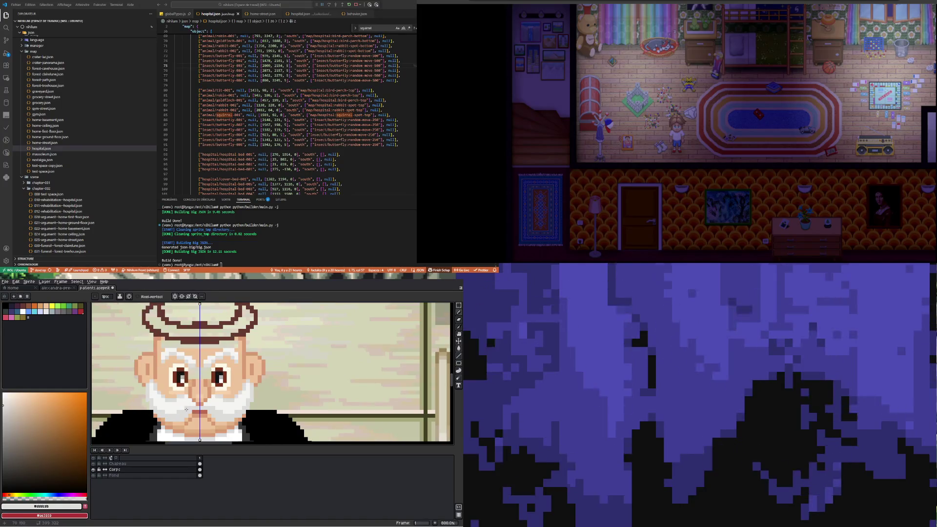
key(v)
key(b)
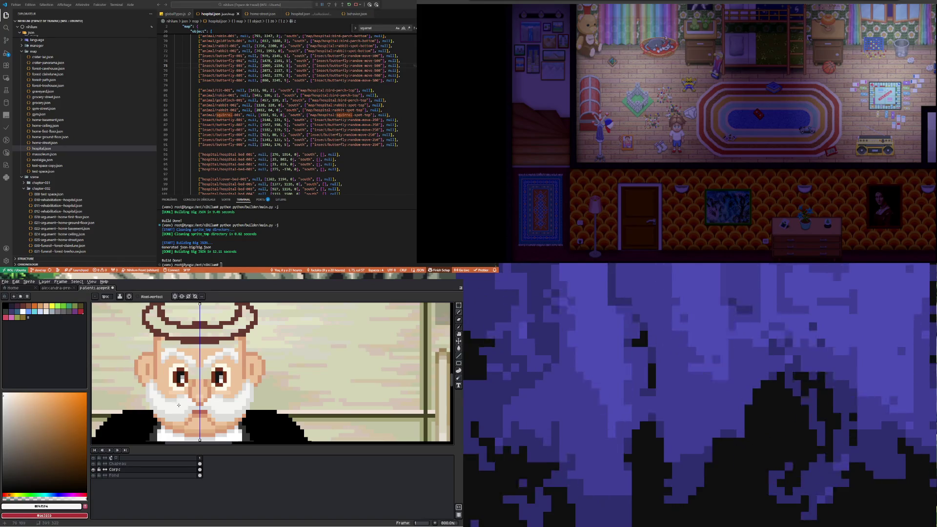
scroll(201, 387, down, 2)
scroll(201, 387, up, 4)
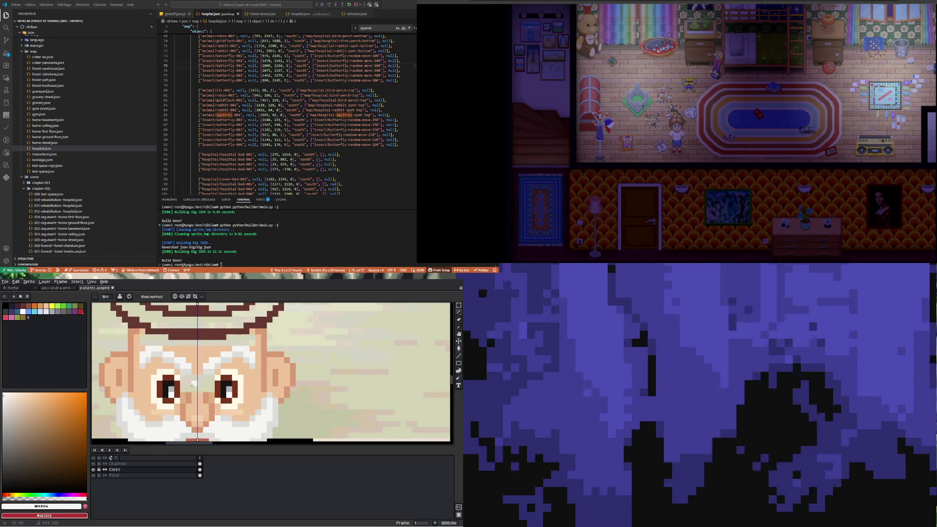
- Sample the darker skin tone #e0b082 from the old man's face
key(i)
click(196, 384)
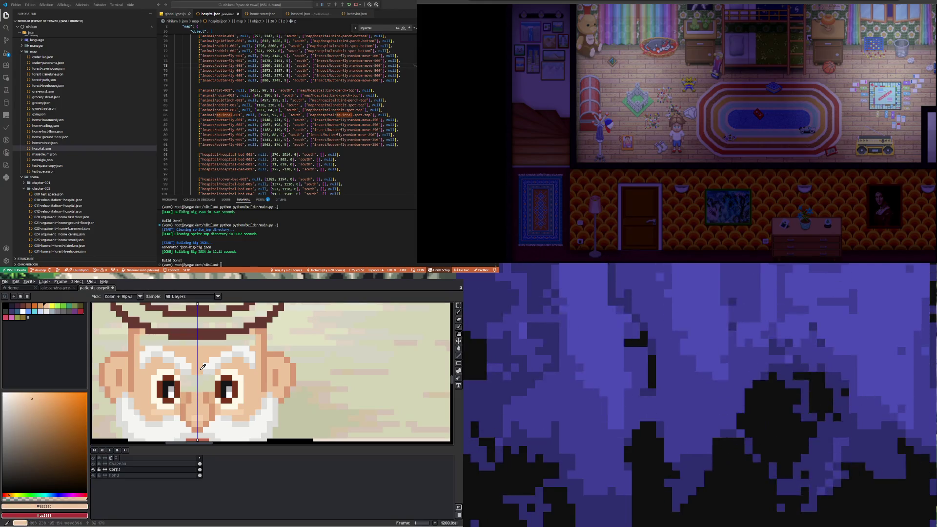
key(b)
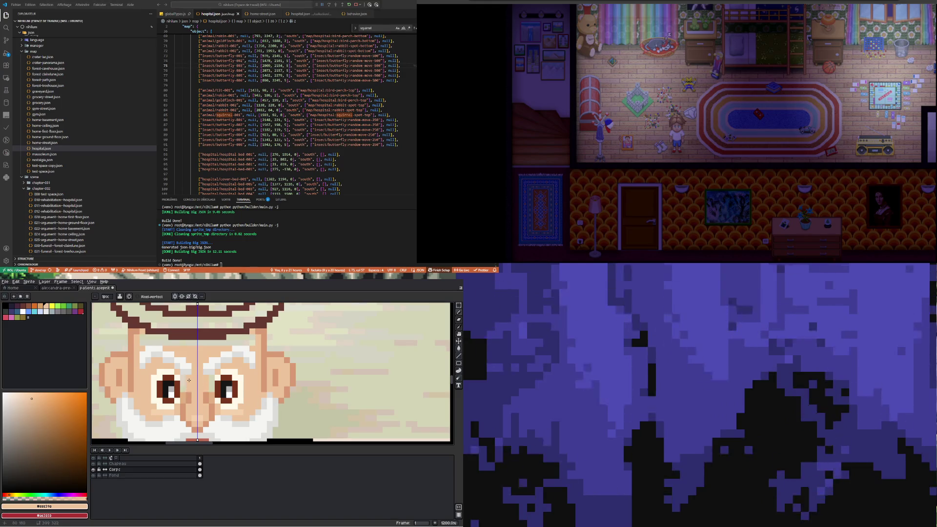
alt+click(184, 384)
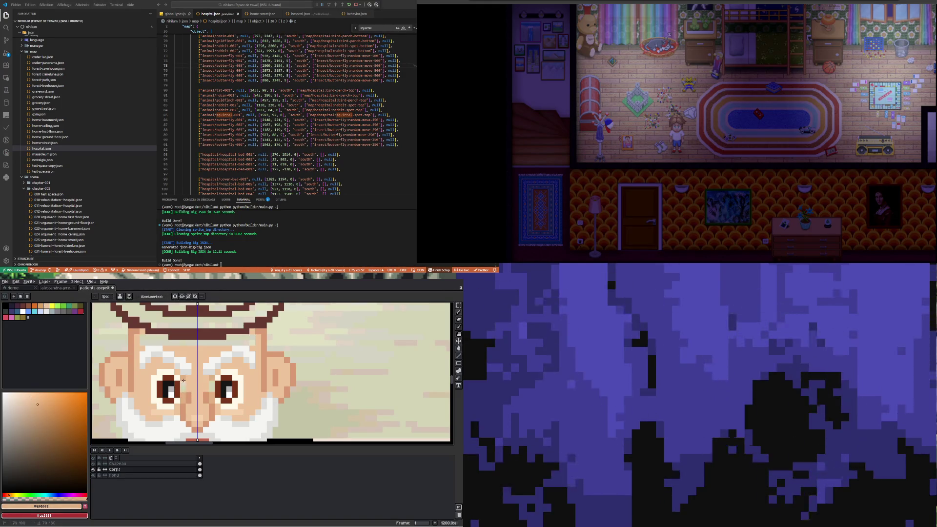
scroll(184, 383, down, 5)
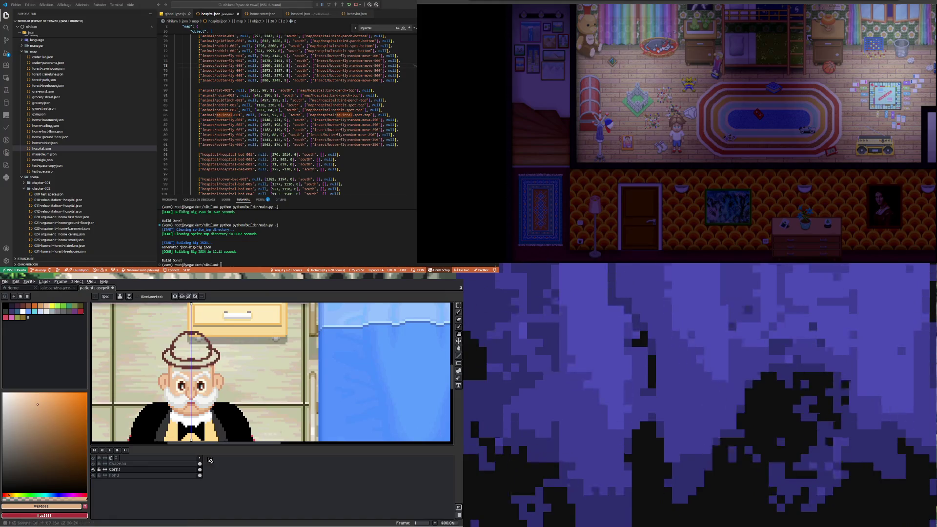
key(Up)
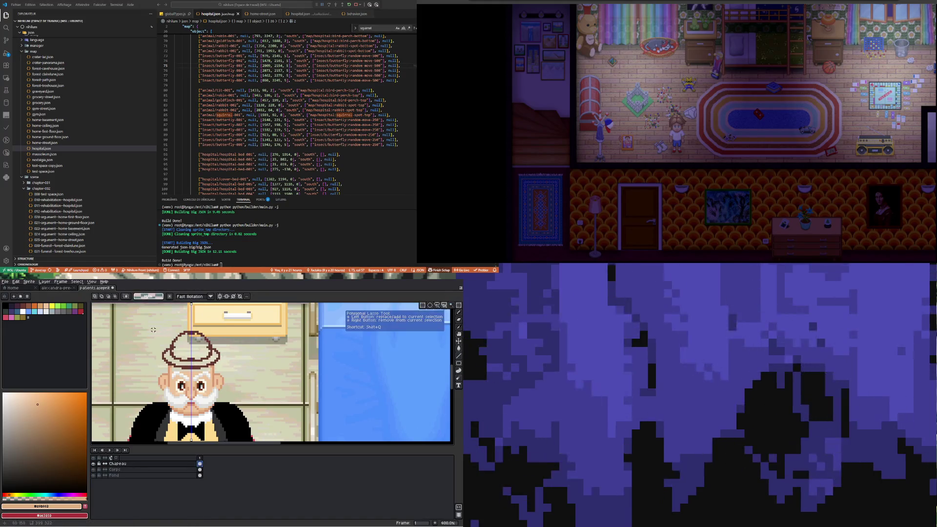
- Move the fedora one pixel up and left, commit it, and save patients.aseprite
click(460, 306)
drag(148, 329, 235, 370)
drag(221, 371, 220, 369)
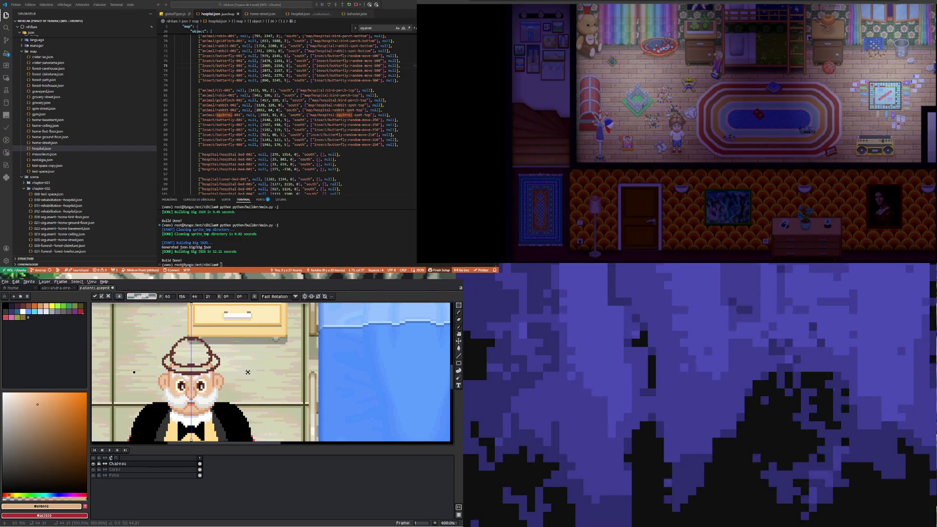
key(Return)
scroll(220, 369, down, 5)
scroll(198, 340, up, 4)
scroll(198, 340, up, 1)
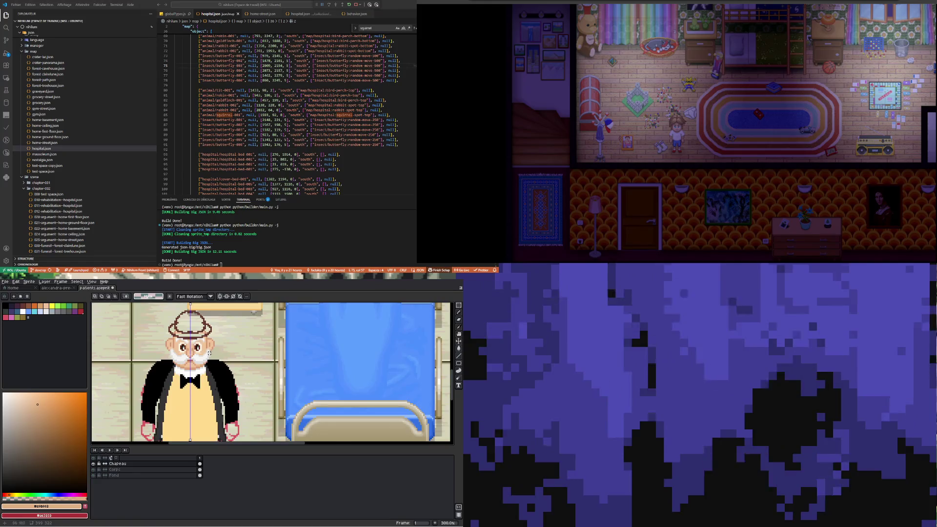
scroll(201, 341, down, 2)
scroll(203, 341, up, 1)
scroll(203, 341, up, 1)
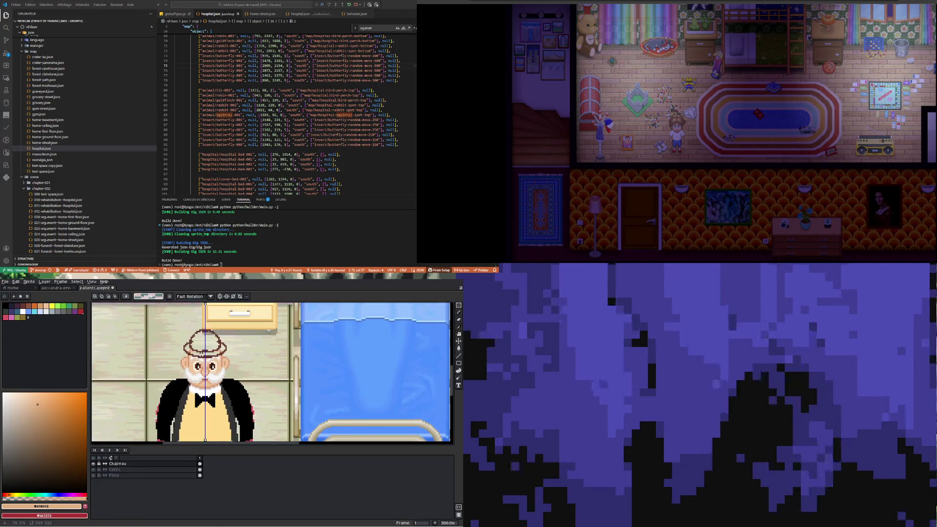
key(ctrl+s)
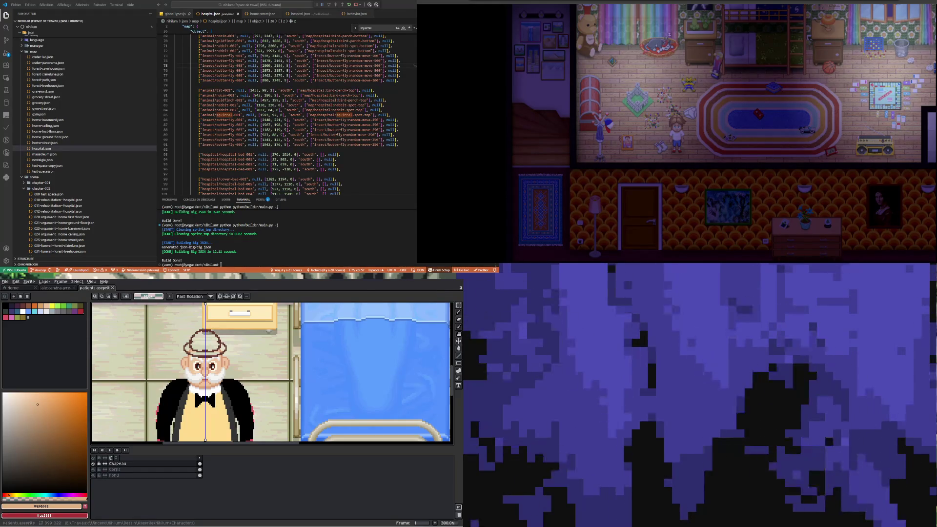
scroll(155, 397, down, 2)
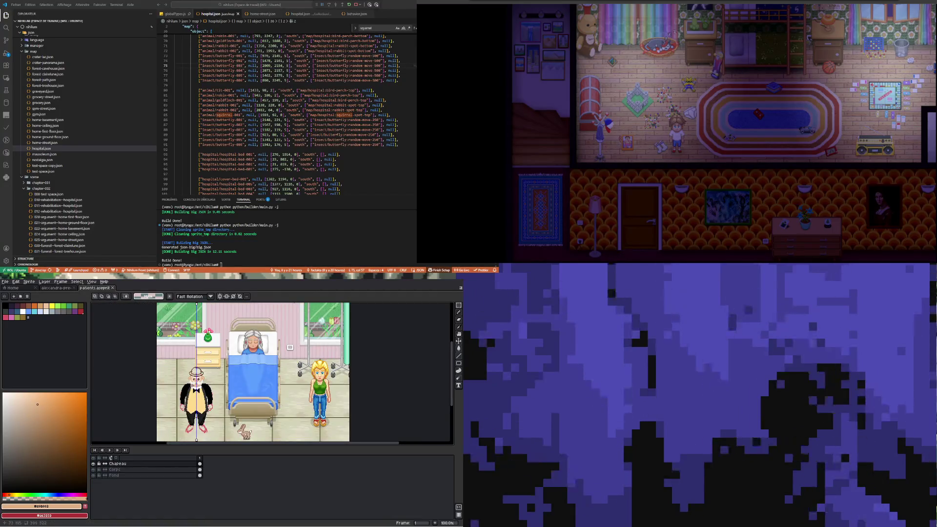
scroll(193, 389, up, 1)
scroll(198, 438, down, 1)
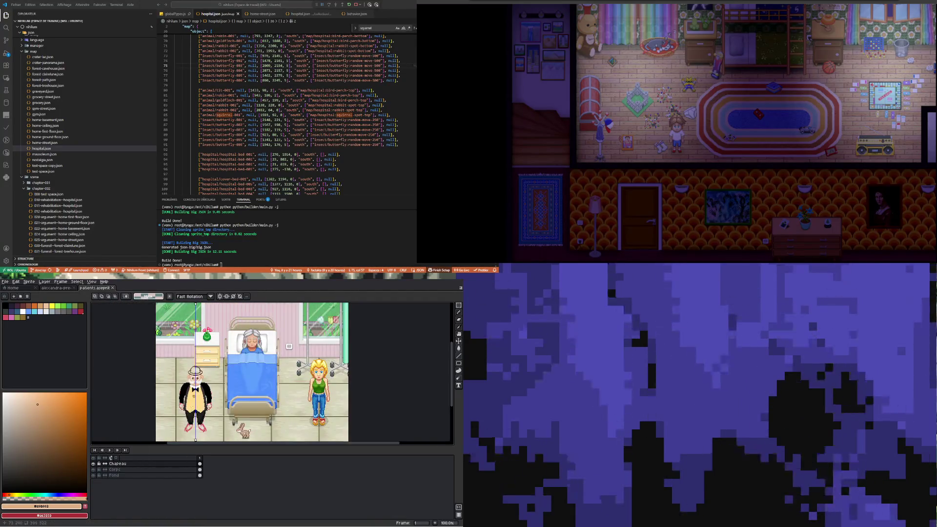
scroll(197, 437, up, 1)
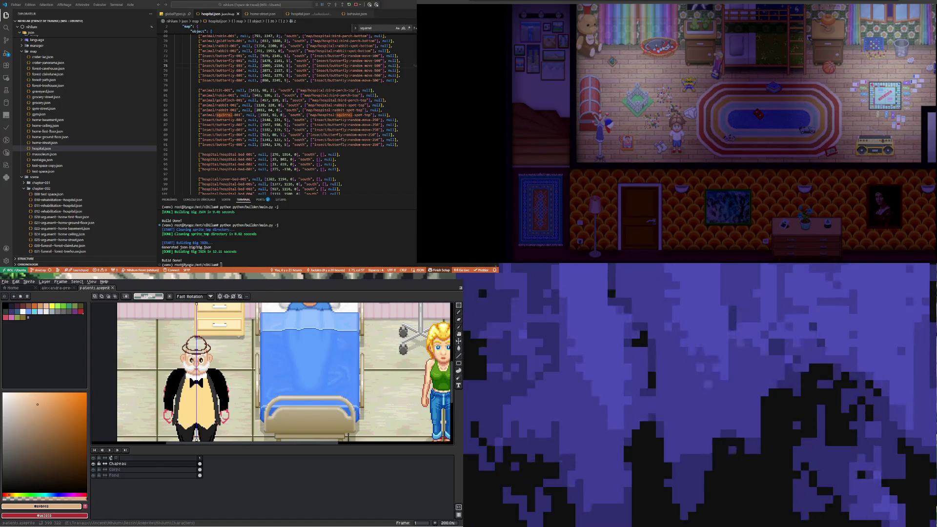